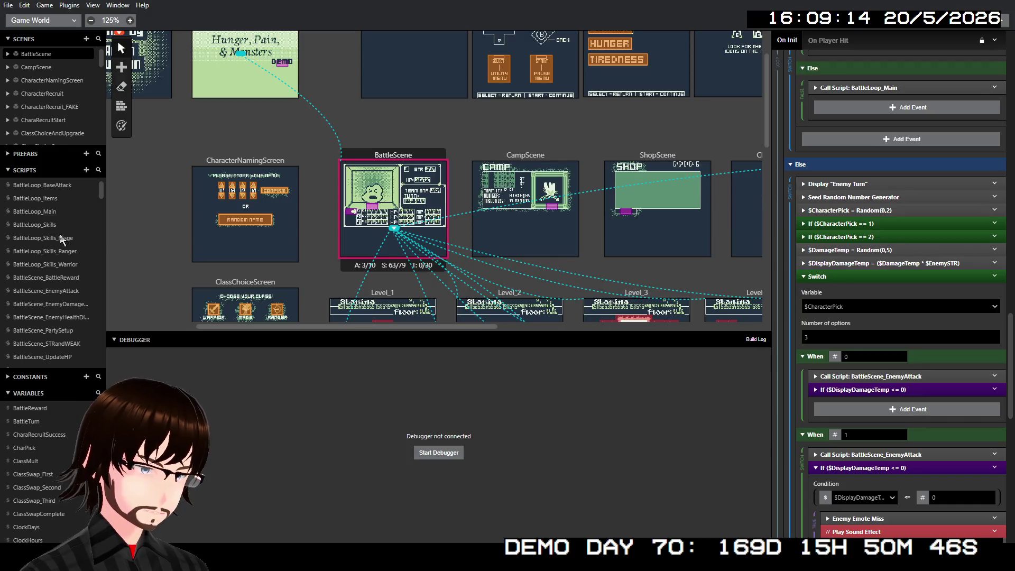
# - Rename the BattleScene_STRandWEAK script's ID parameter to ReceivingID so its 16-option Switch reads $ReceivingID
pyautogui.click(71, 238)
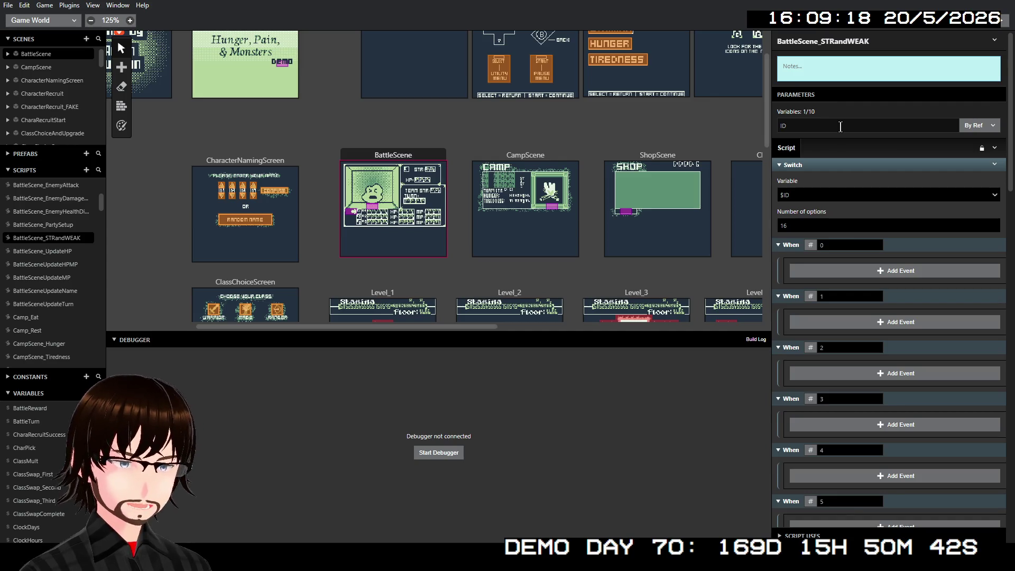
pyautogui.click(841, 126)
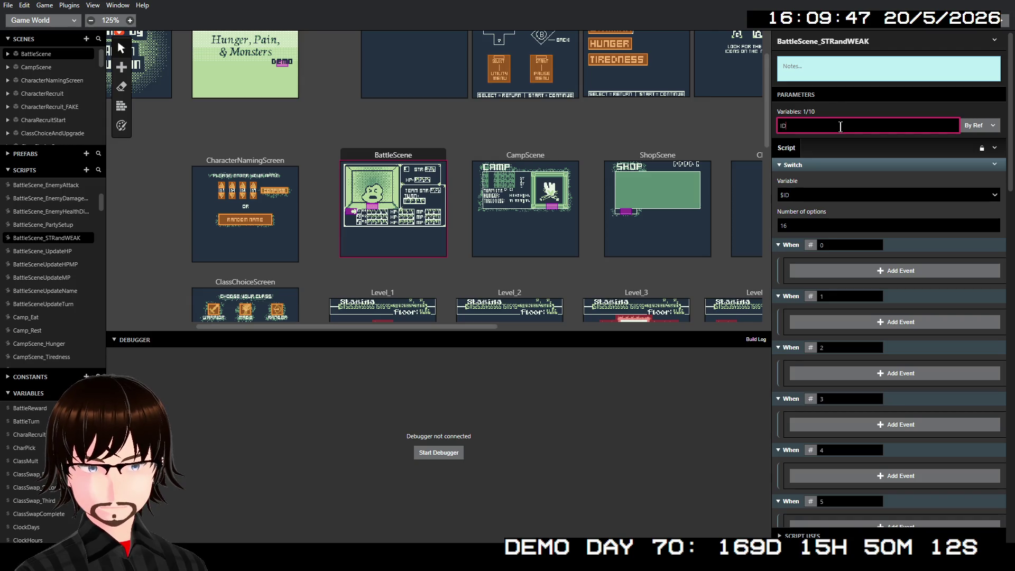
pyautogui.press('BackSpace')
pyautogui.press('BackSpace')
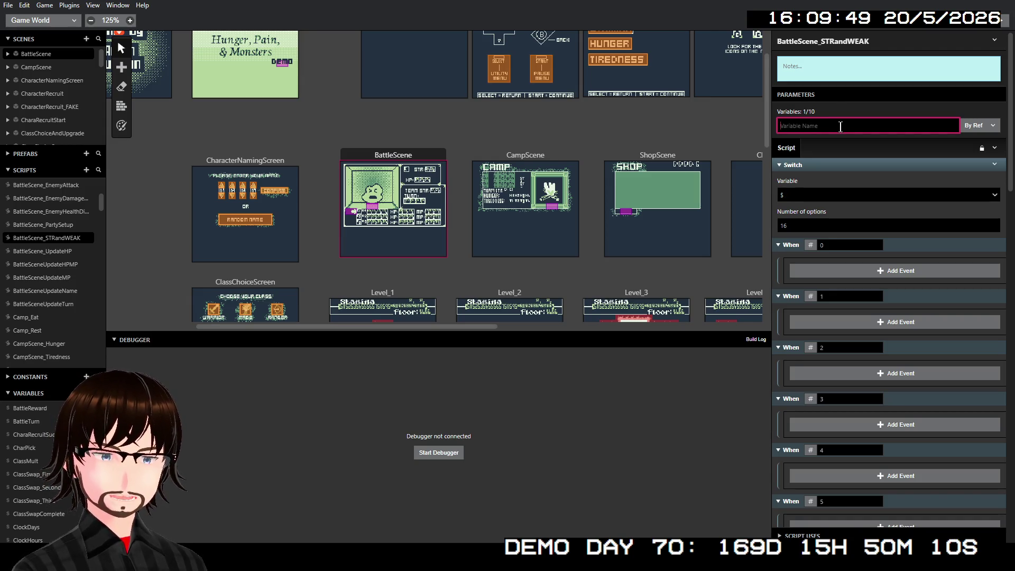
pyautogui.write('ReceivingID')
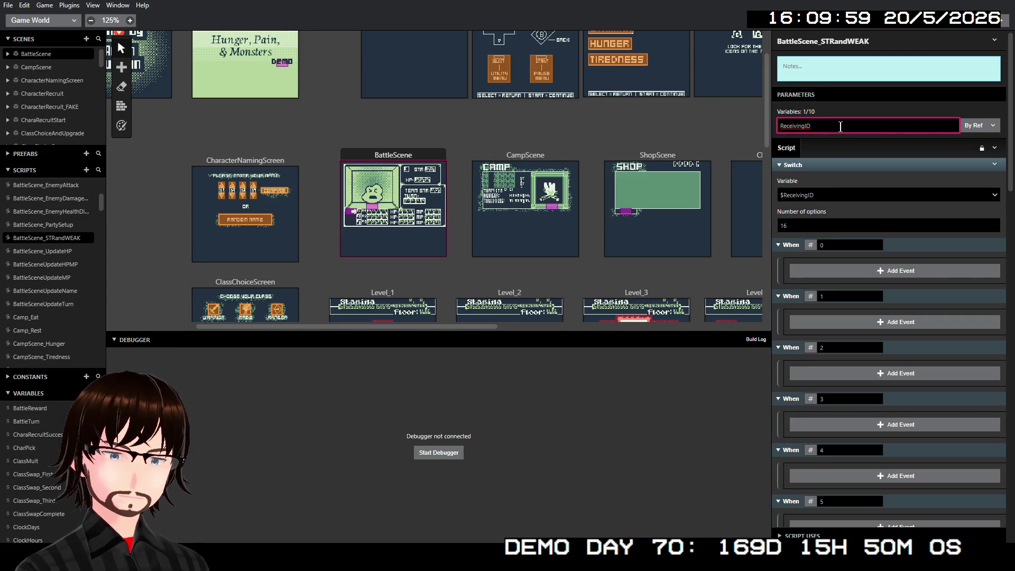
# - Confirm the ReceivingID name and insert a Switch event inside the When 0 case
pyautogui.click(922, 147)
pyautogui.scroll(-15, 915, 232)
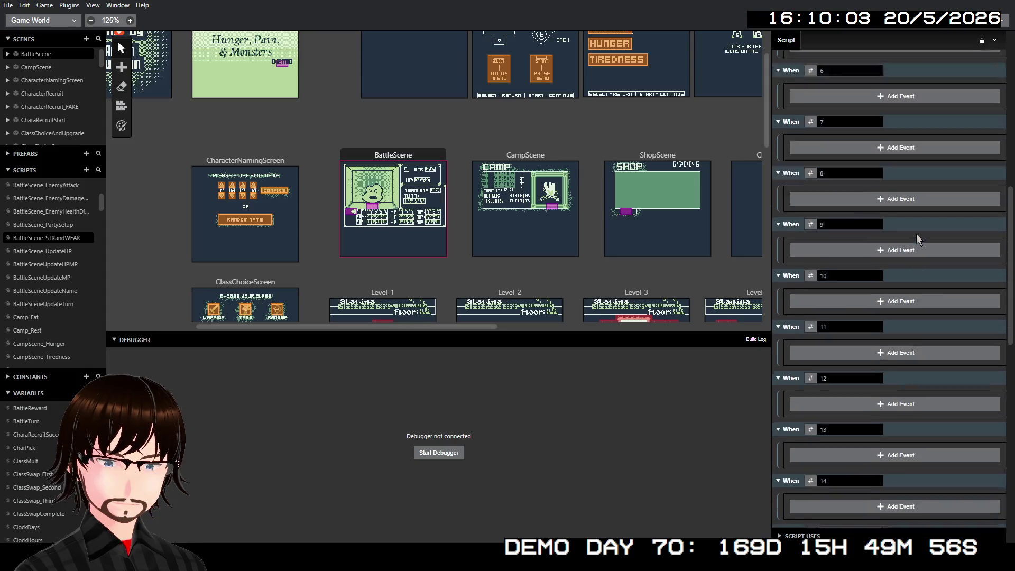
pyautogui.scroll(15, 919, 235)
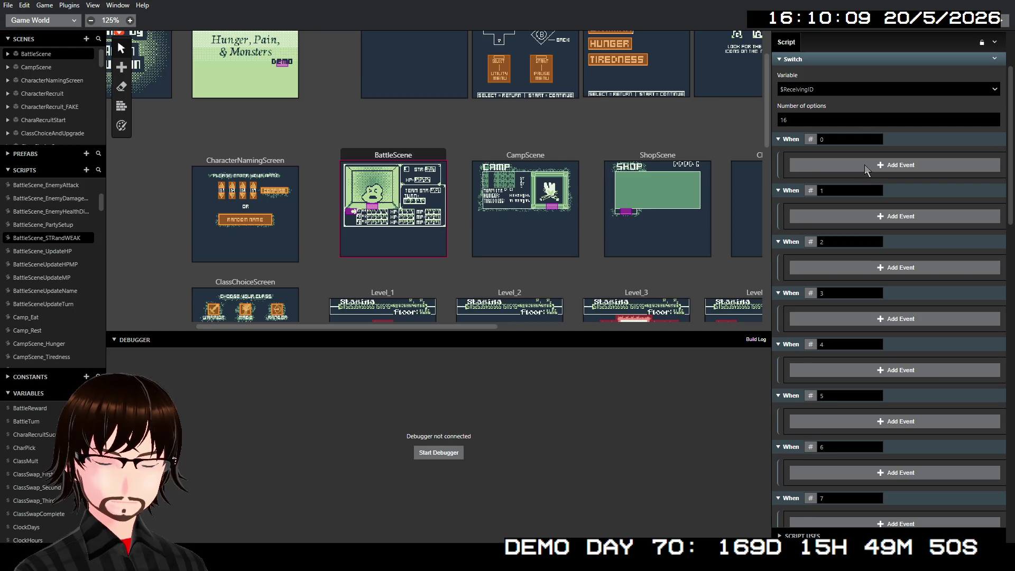
pyautogui.click(864, 164)
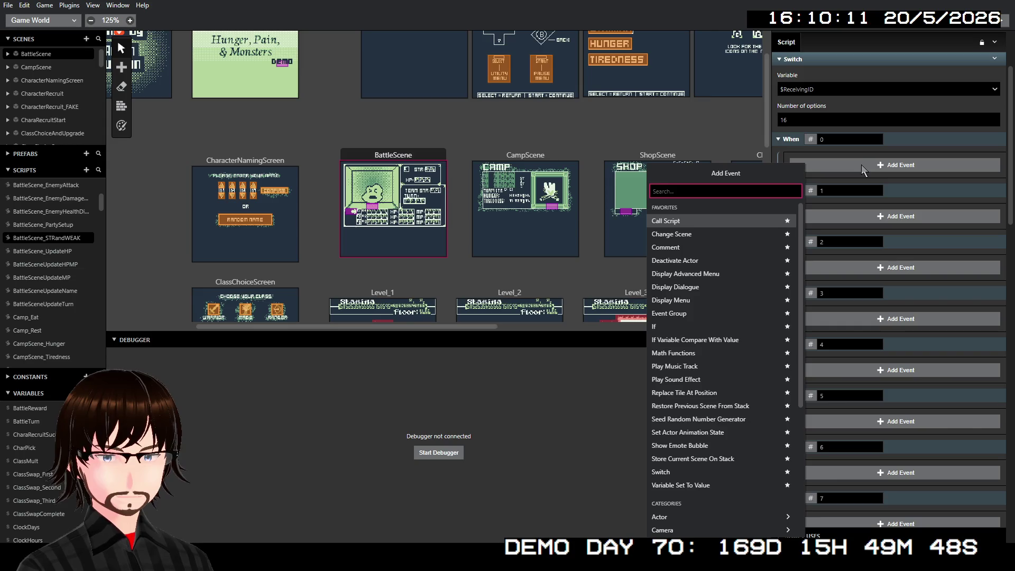
pyautogui.write('switch')
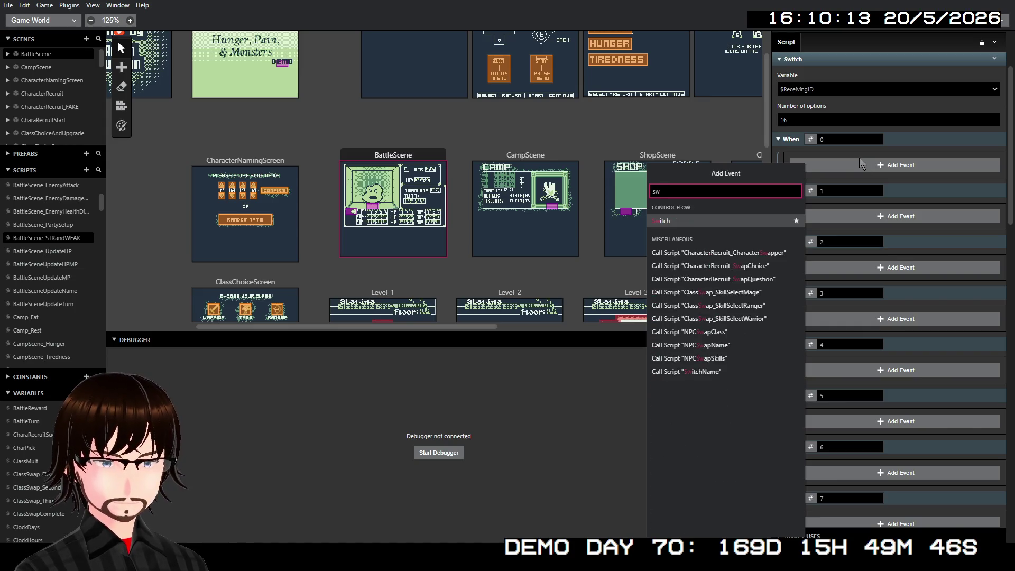
pyautogui.press('Return')
# - Make the nested Switch check Variable B with two options
pyautogui.click(840, 186)
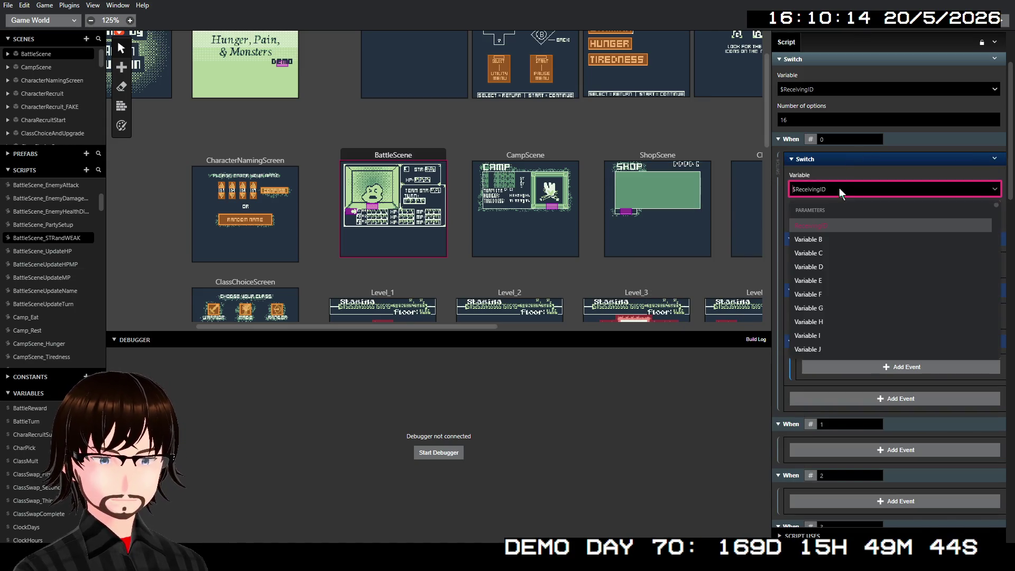
pyautogui.click(832, 233)
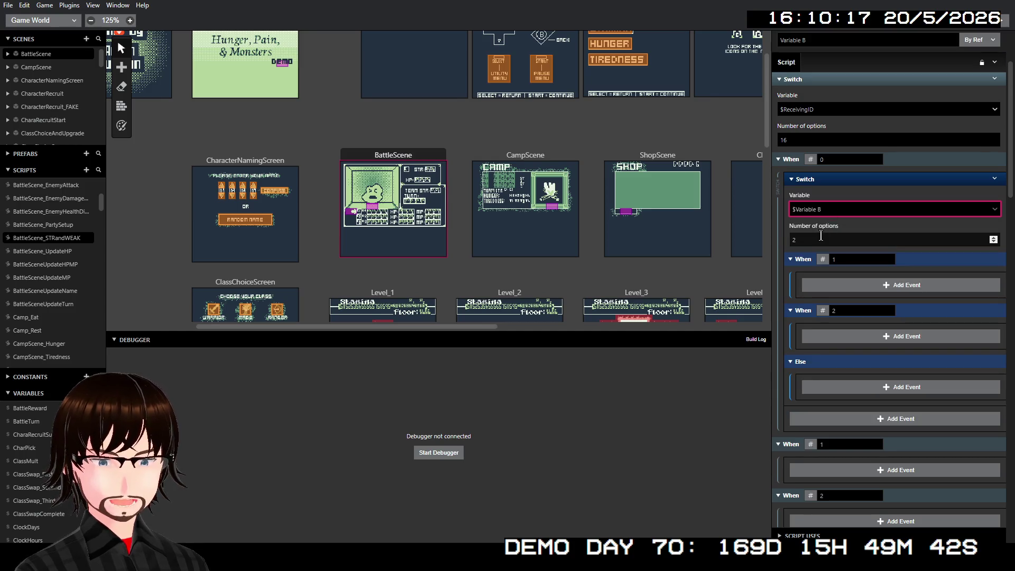
pyautogui.click(847, 239)
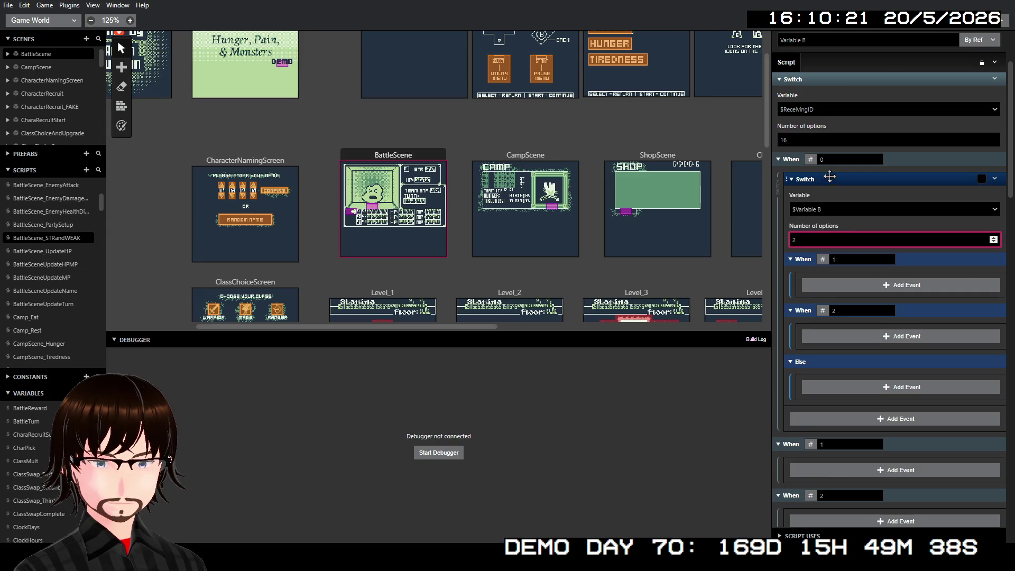
pyautogui.scroll(1, 830, 159)
pyautogui.click(824, 94)
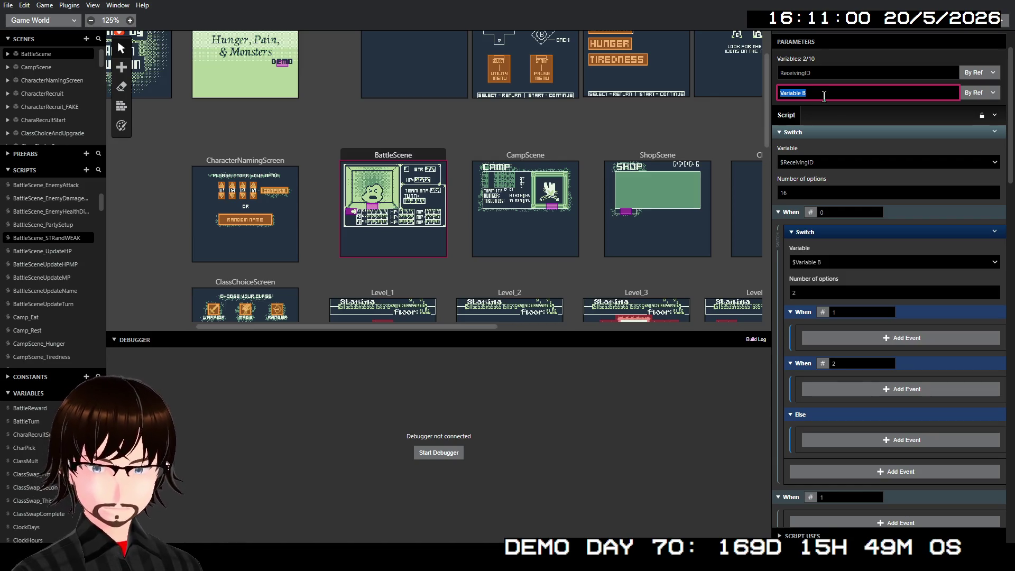
# - Name the second parameter AttackingID so the nested Switch checks $AttackingID
pyautogui.write('Attacki')
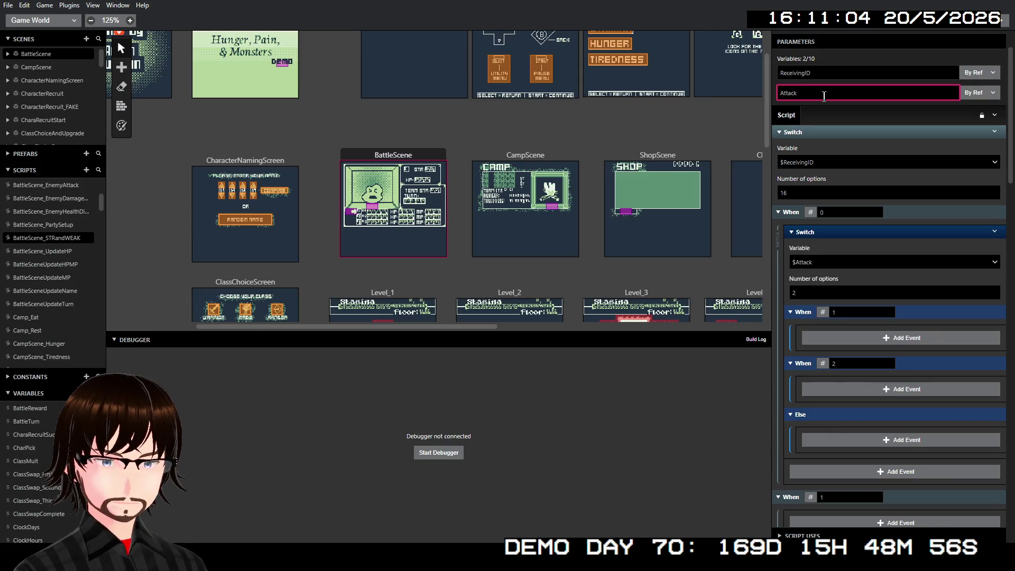
pyautogui.write('ngID')
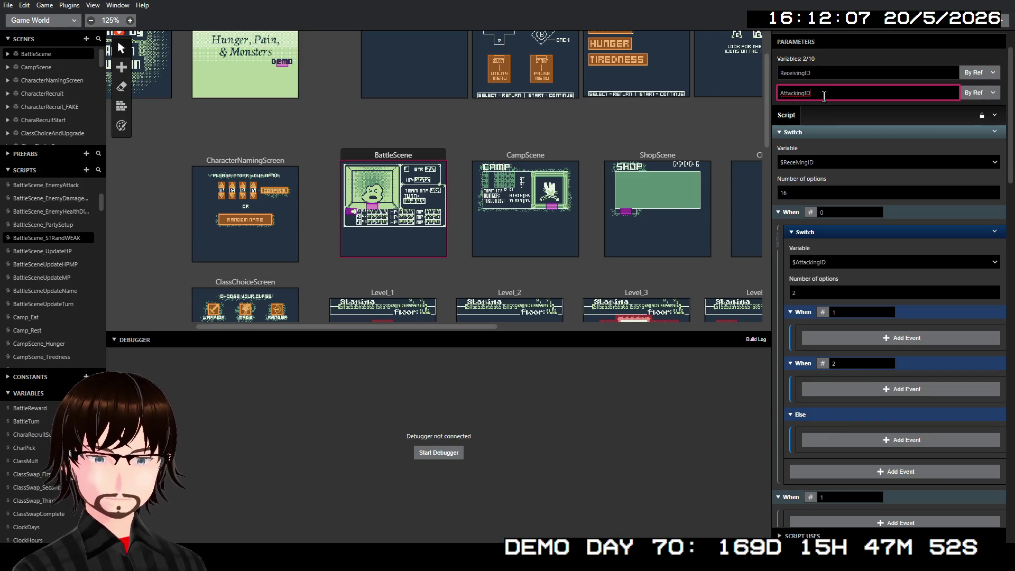
pyautogui.click(281, 523)
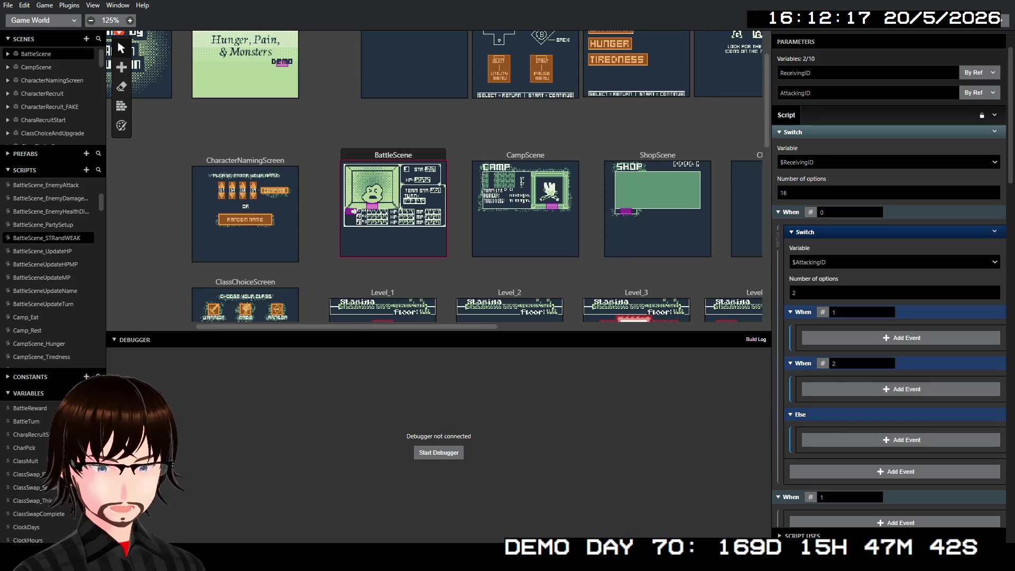
# - Set the nested $AttackingID Switch's number of cases to 8
pyautogui.click(854, 93)
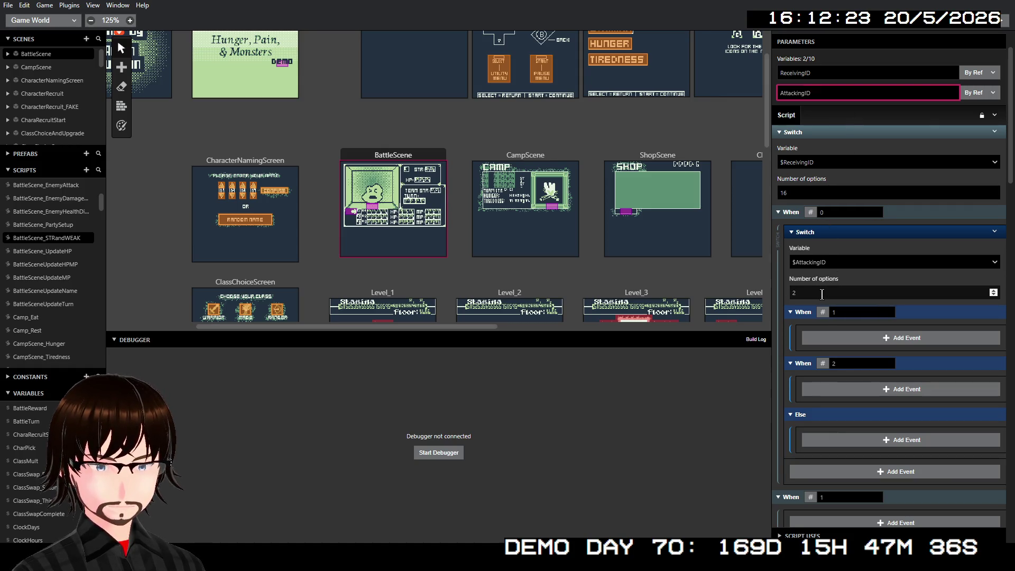
pyautogui.click(822, 294)
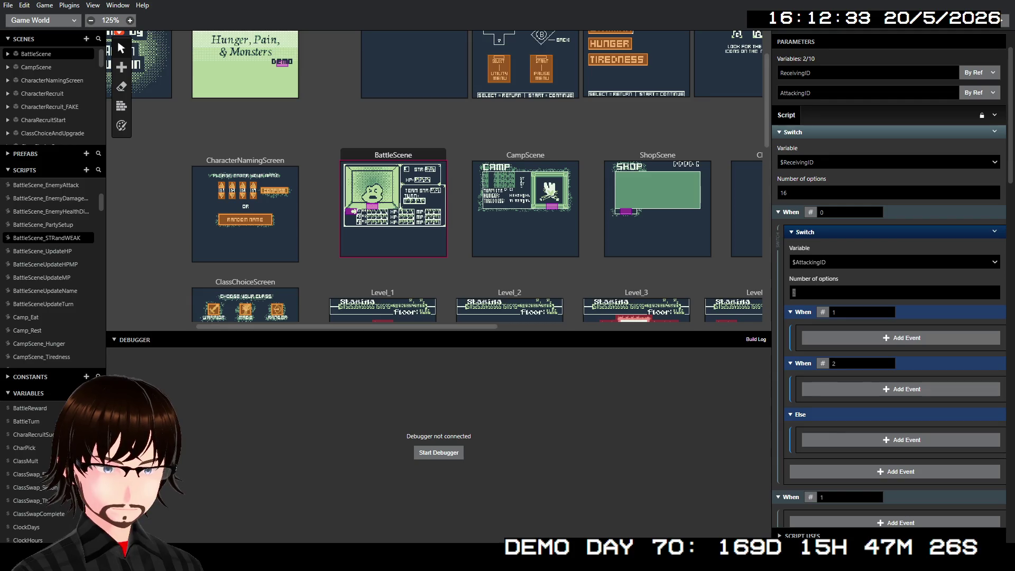
pyautogui.click(805, 294)
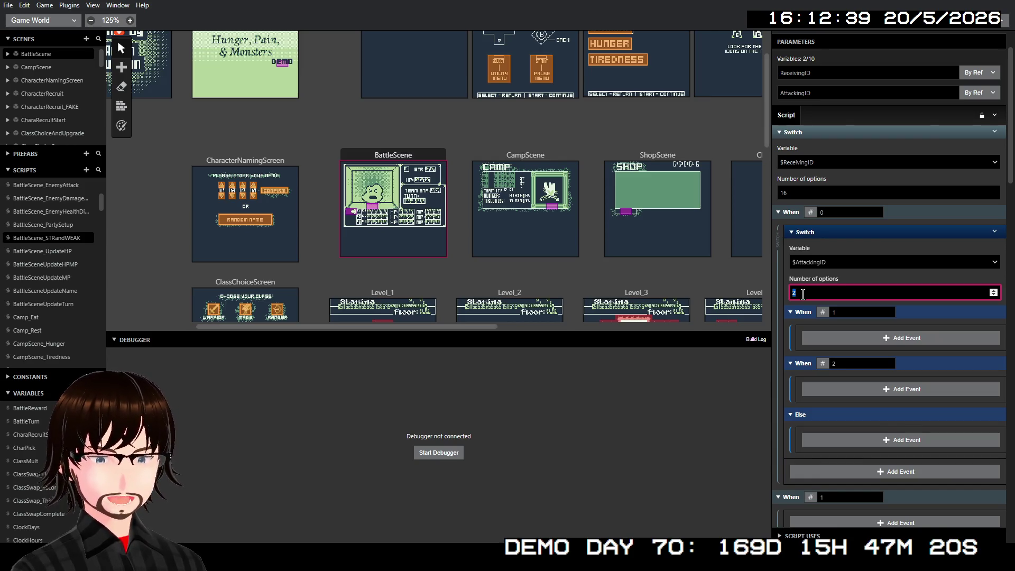
pyautogui.write('5')
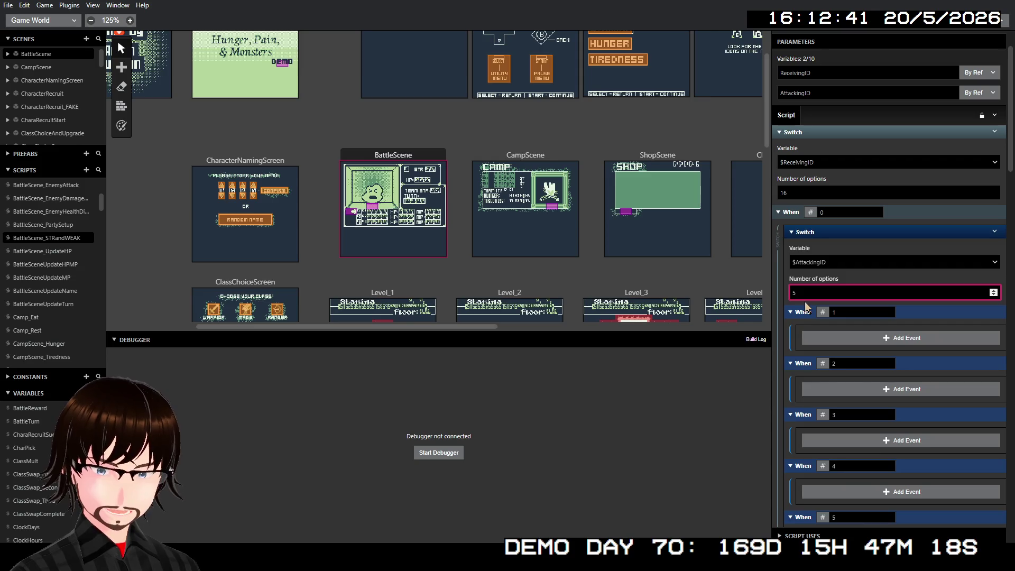
pyautogui.press('BackSpace')
pyautogui.write('3')
pyautogui.hotkey('ctrl', 'a')
pyautogui.press('BackSpace')
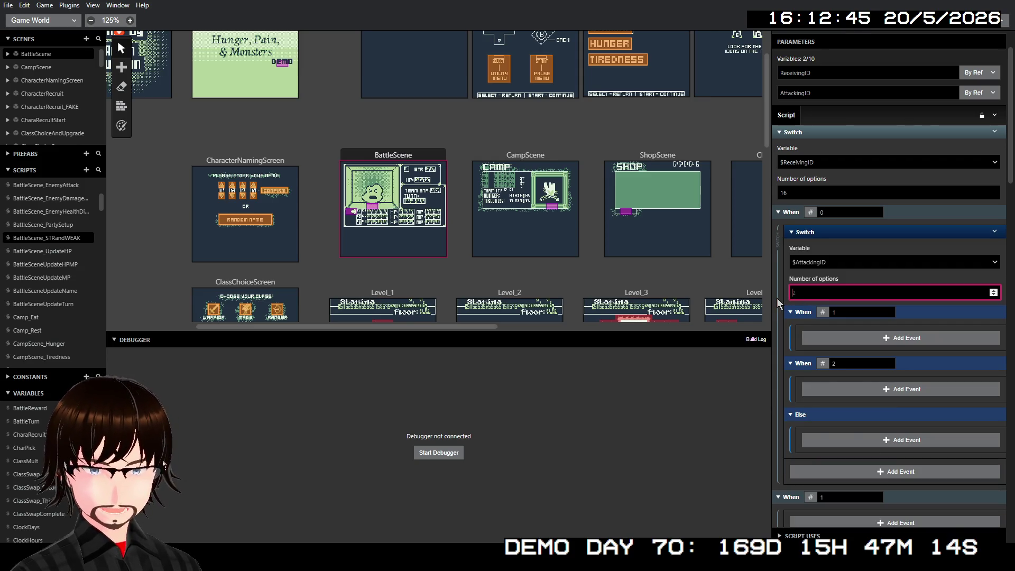
pyautogui.write('8')
pyautogui.press('Return')
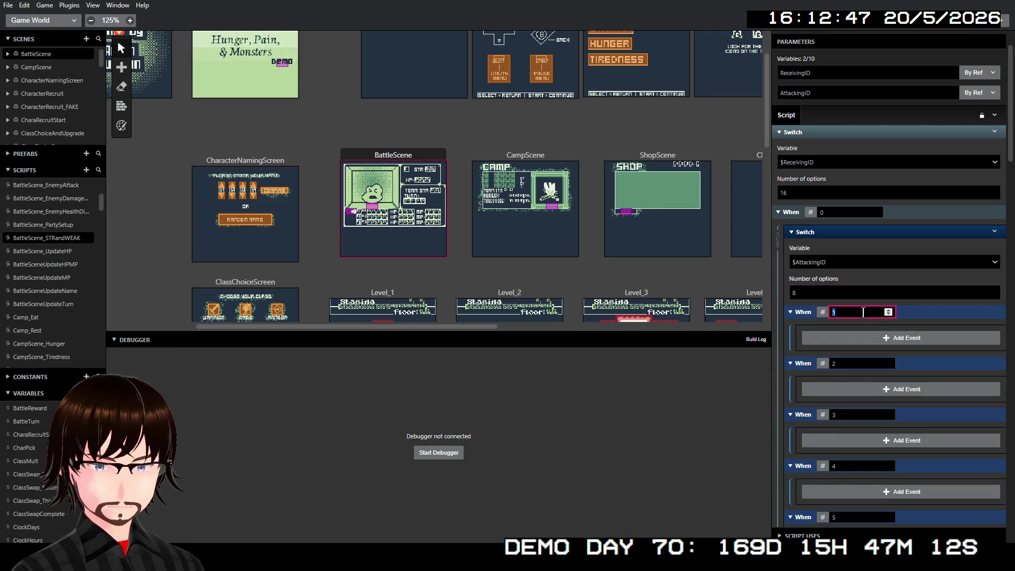
# - Reduce the nested Switch to 3 cases, giving When 1, 2 and 3
pyautogui.scroll(-1, 864, 373)
pyautogui.scroll(-4, 864, 372)
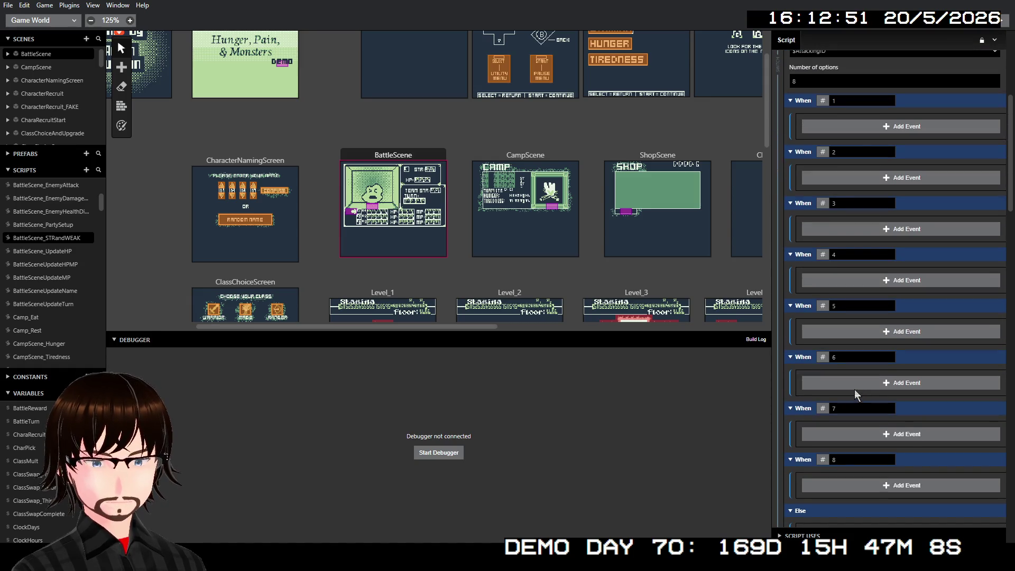
pyautogui.scroll(2, 855, 388)
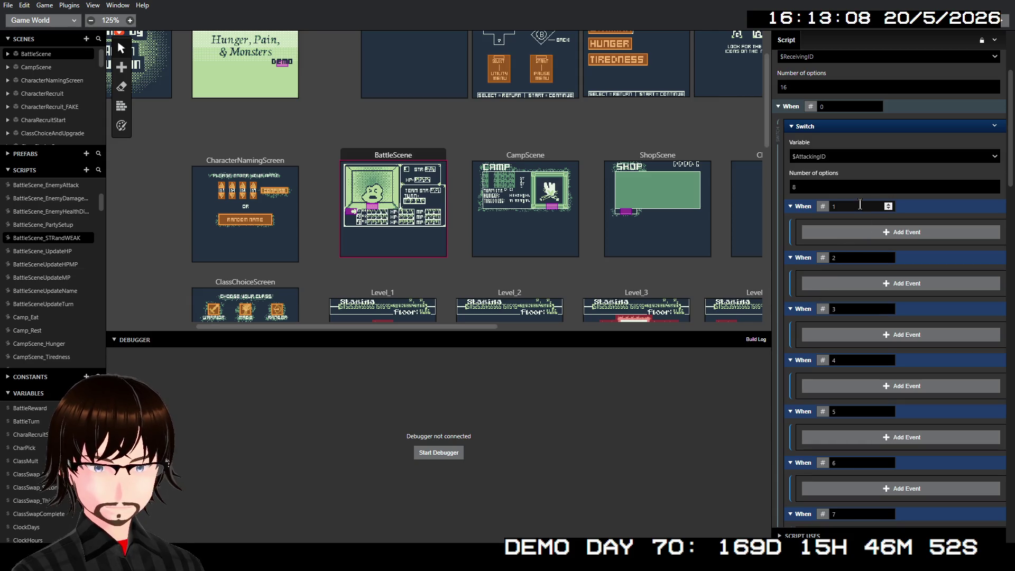
pyautogui.click(818, 188)
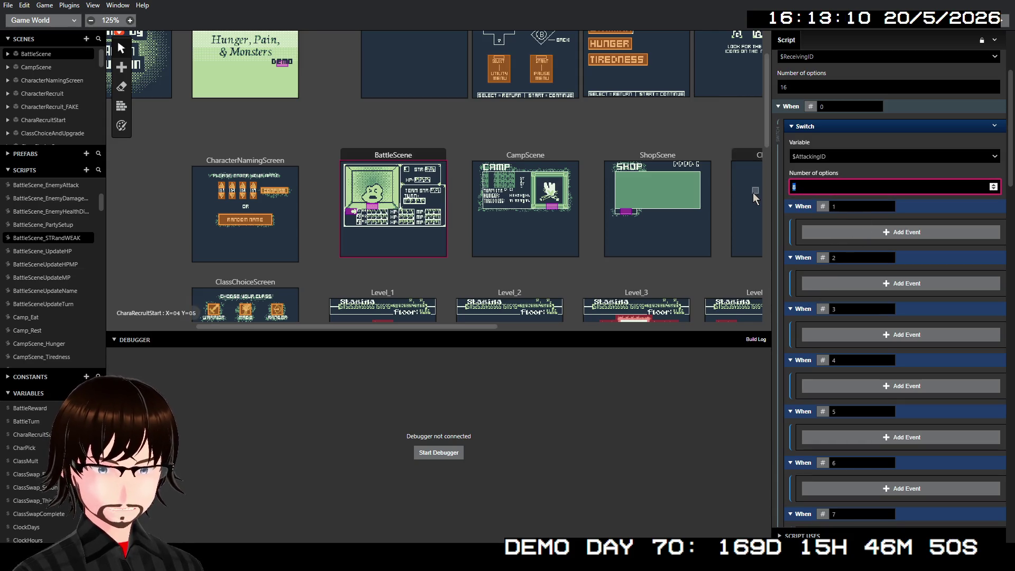
pyautogui.write('3')
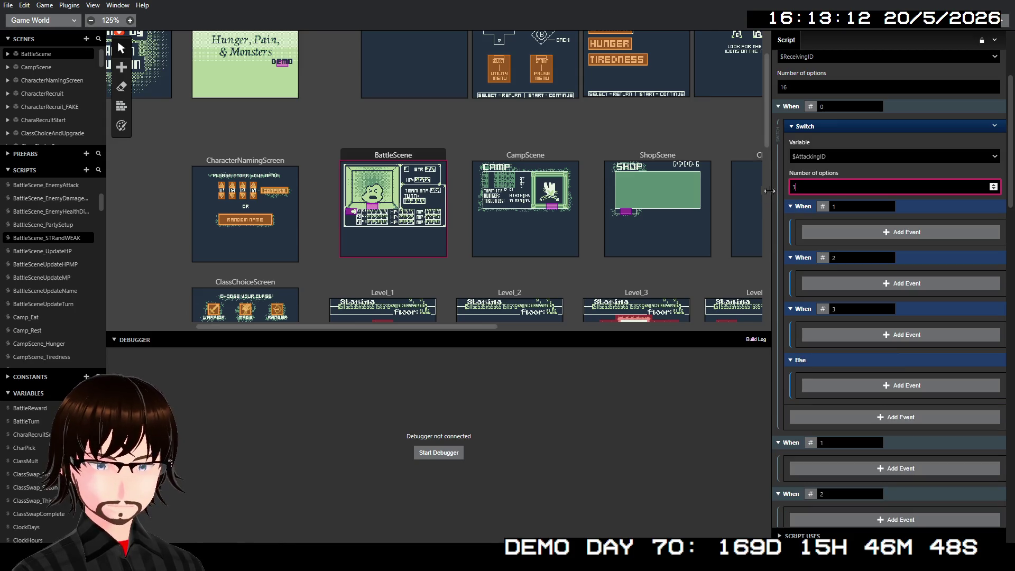
pyautogui.press('Return')
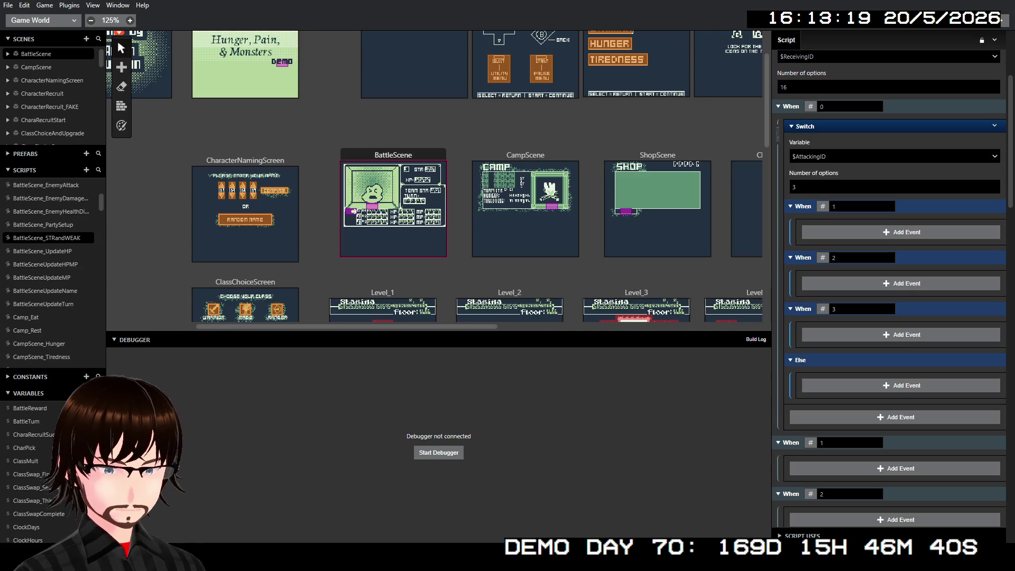
pyautogui.click(853, 187)
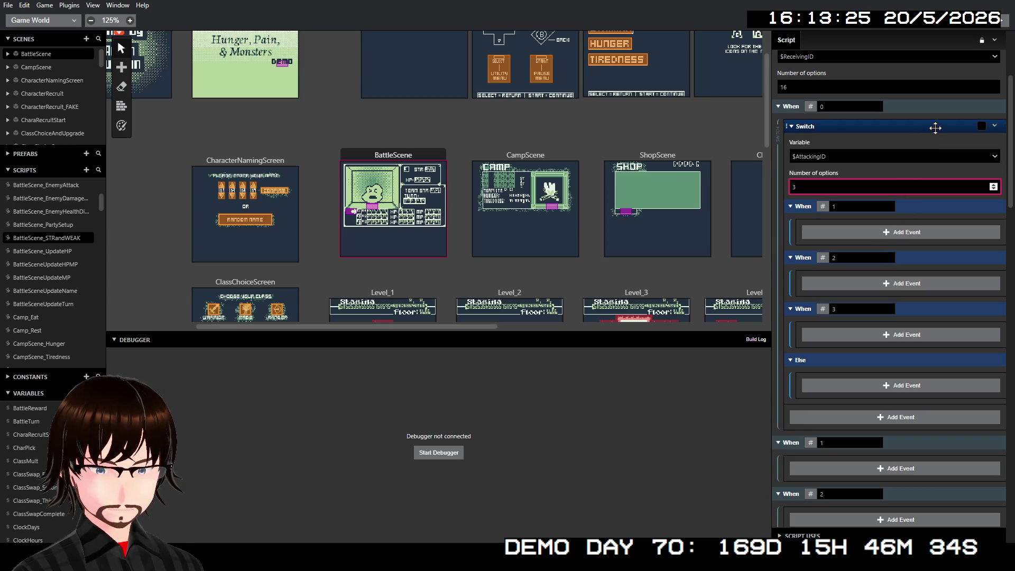
# - Disable the Else branch on the nested $AttackingID Switch
pyautogui.rightClick(935, 128)
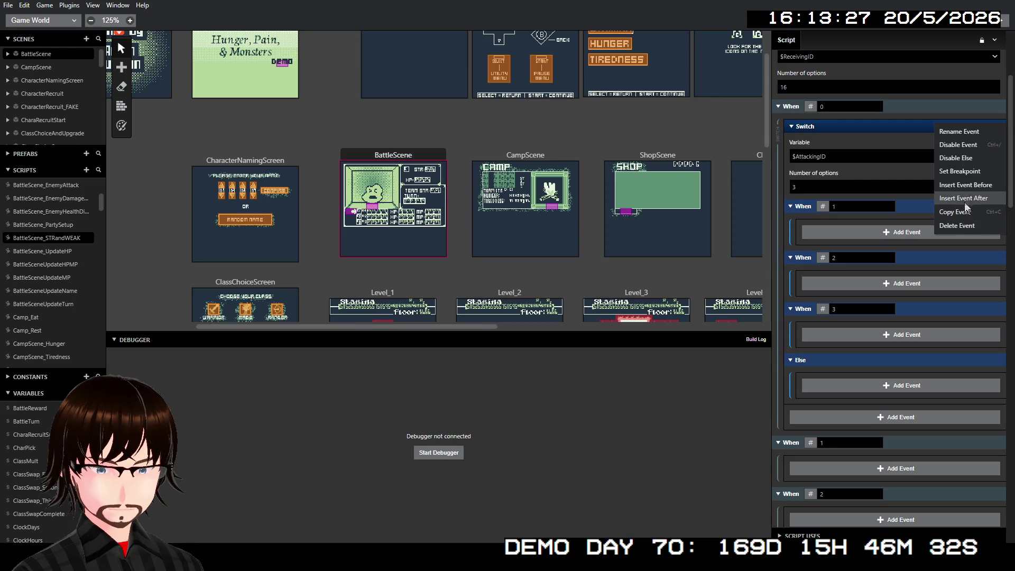
pyautogui.click(956, 159)
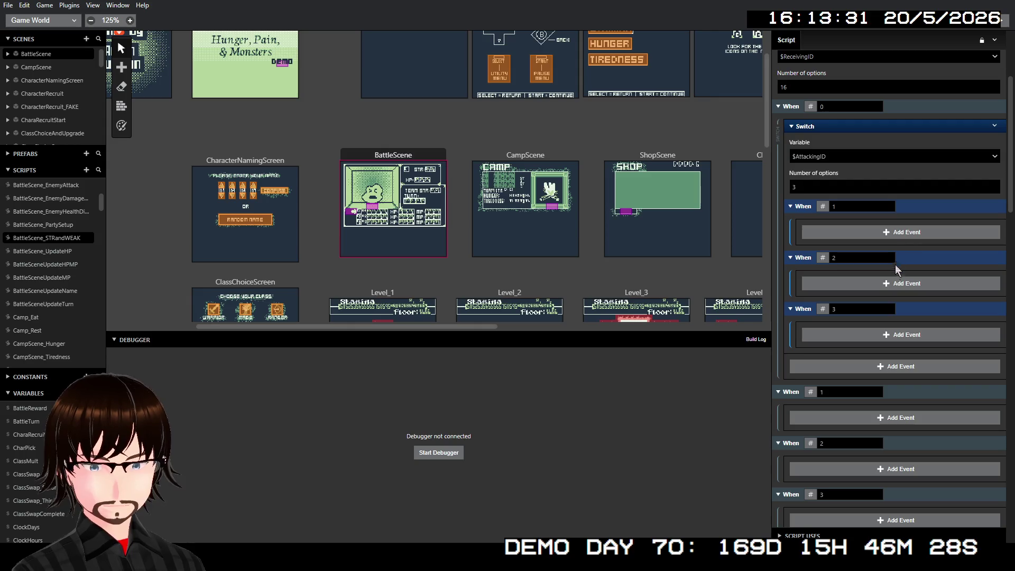
pyautogui.scroll(-2, 839, 298)
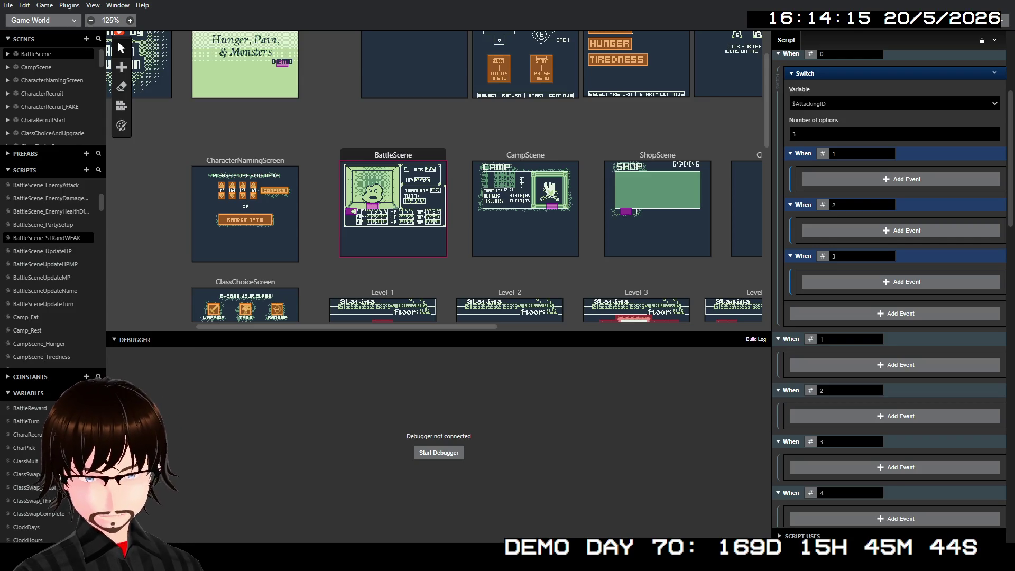
pyautogui.scroll(2, 731, 307)
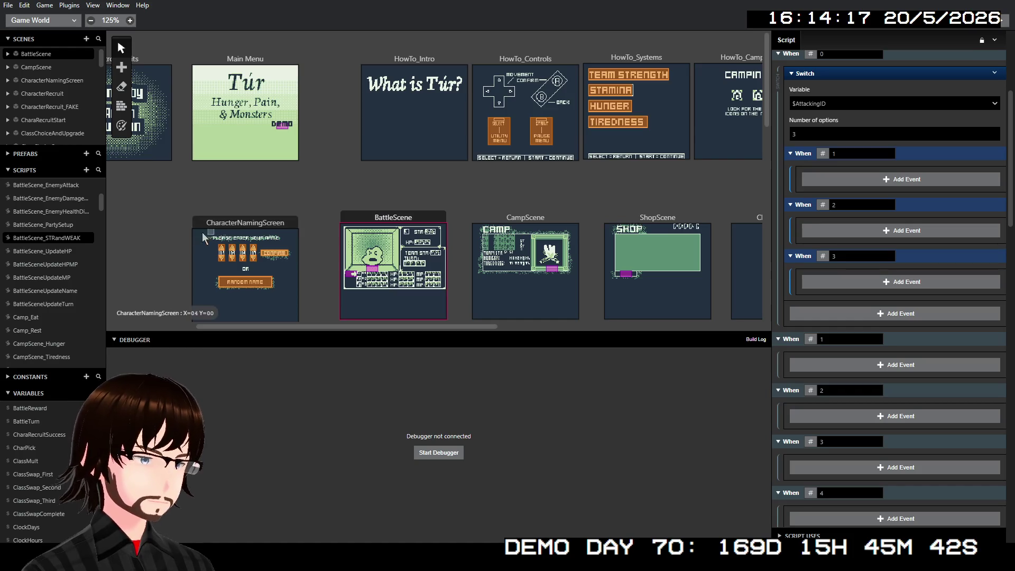
# - Delete the BattleScene_STRandWEAK script from the Scripts list
pyautogui.click(59, 226)
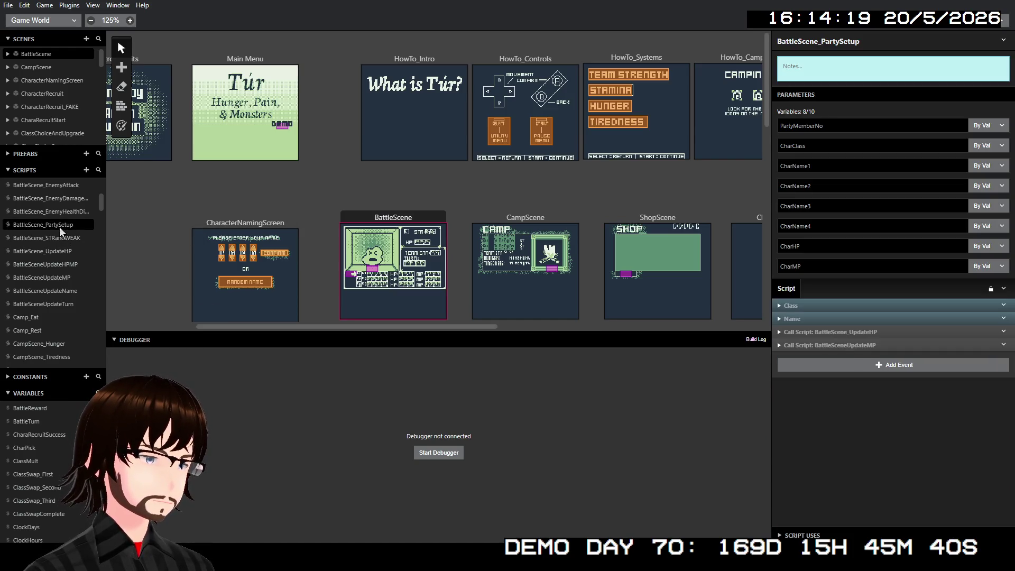
pyautogui.rightClick(61, 237)
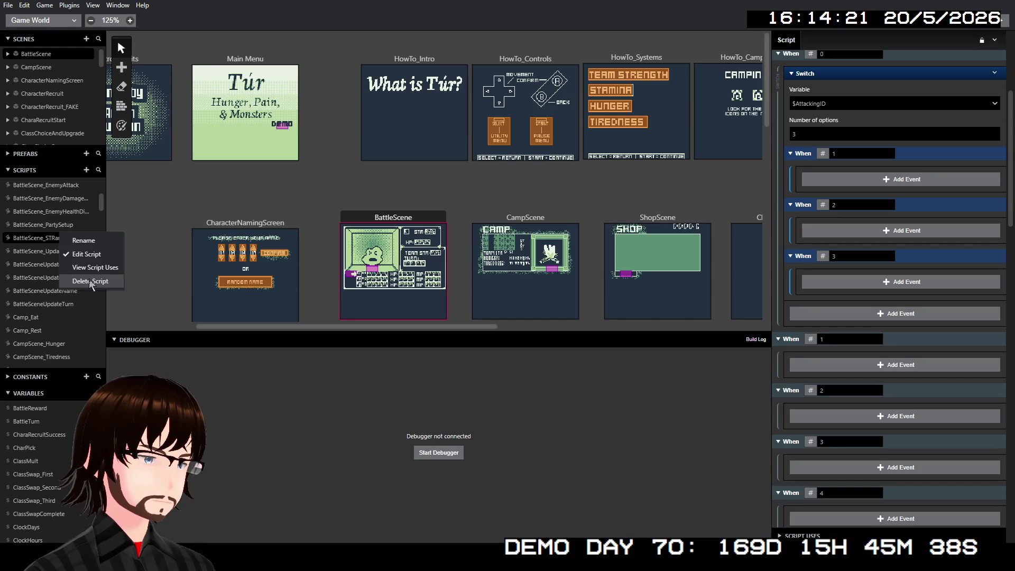
pyautogui.click(90, 282)
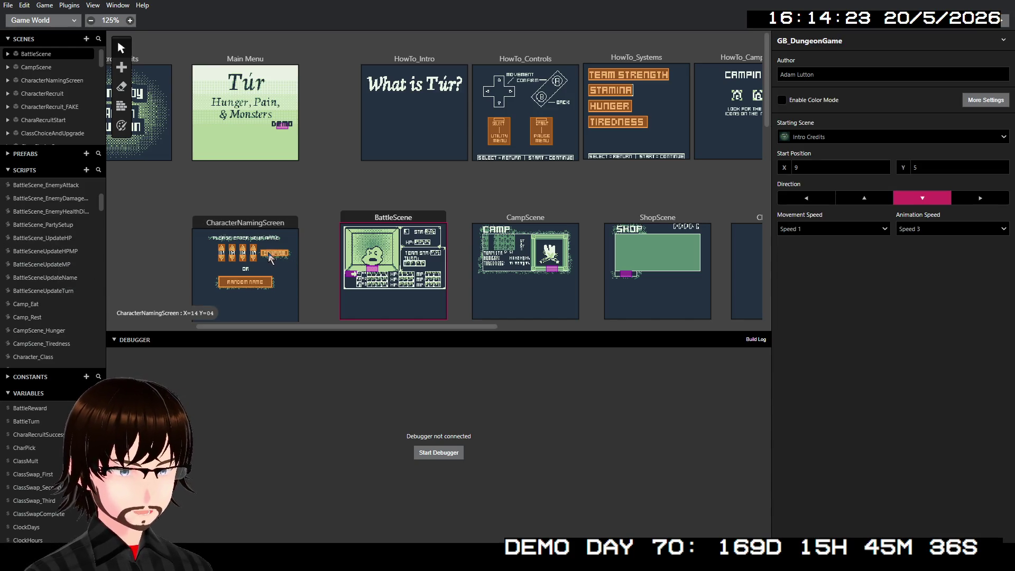
# - Look at BattleScene_PartySetup, then open the BattleLoop_BaseAttack script
pyautogui.click(23, 213)
pyautogui.click(33, 226)
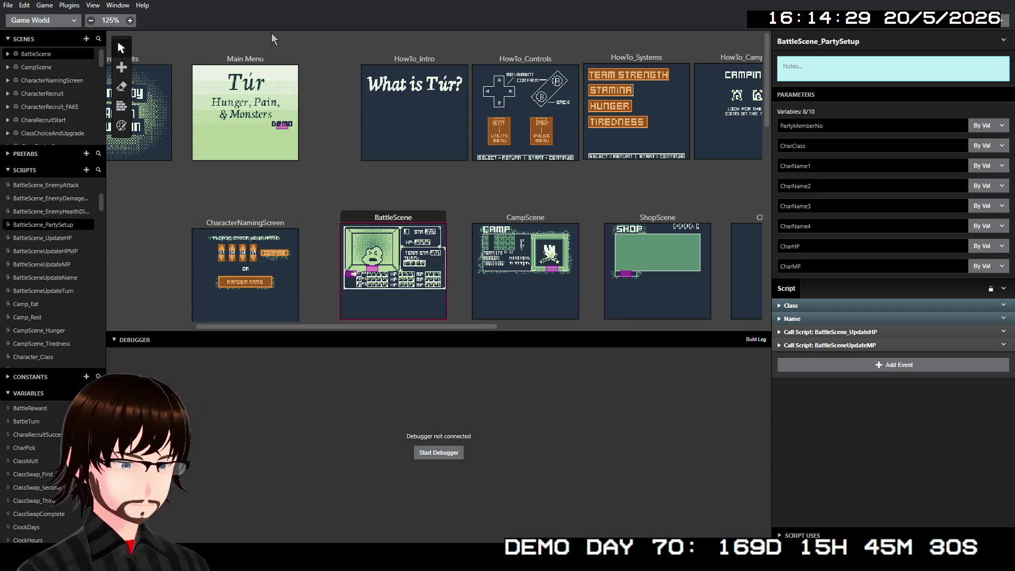
pyautogui.scroll(3, 63, 233)
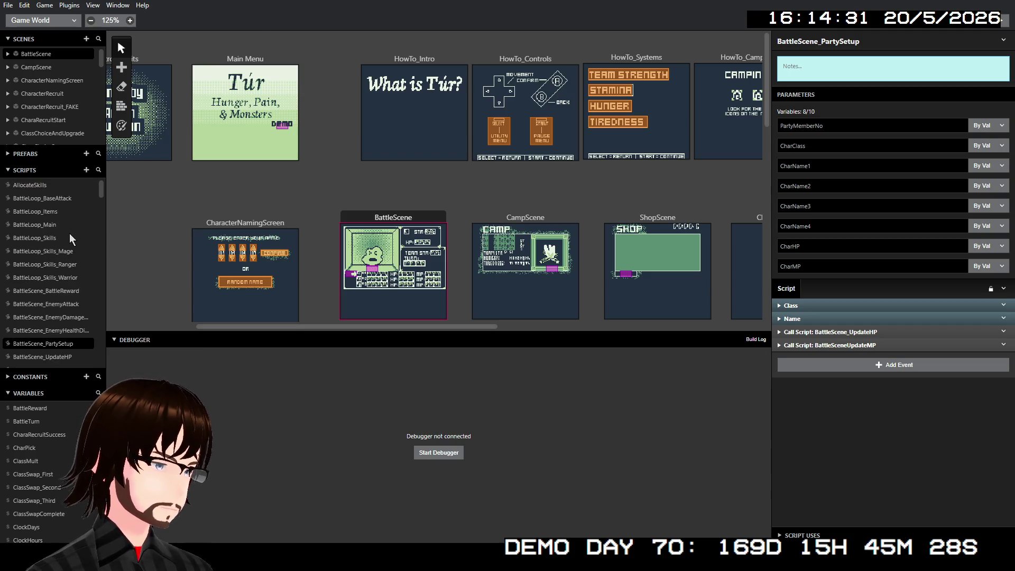
pyautogui.click(63, 199)
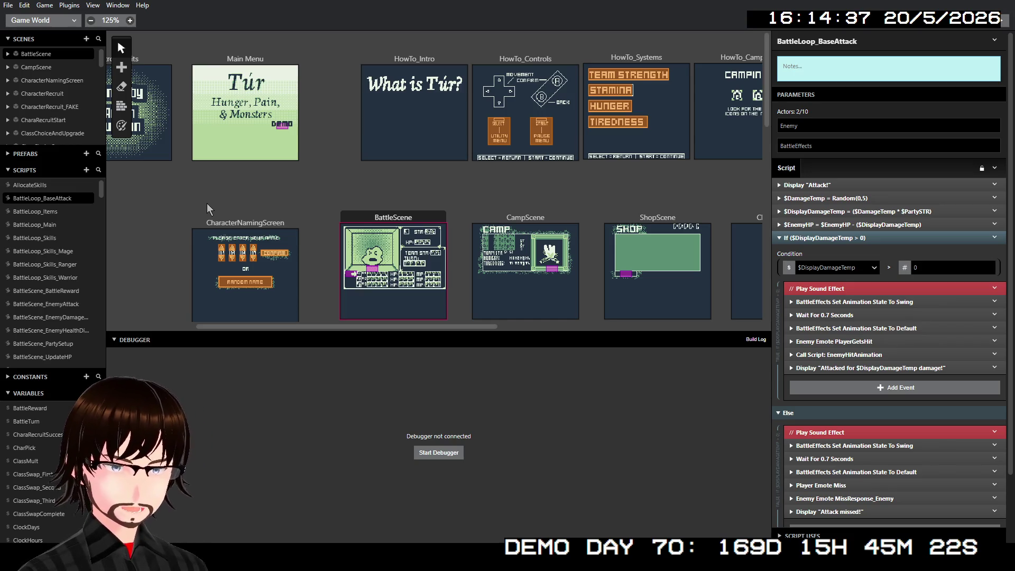
# - Open BattleScene_EnemyDamagedBySpell and collapse and multi-select its damage calculation and enemy HP events
pyautogui.click(68, 319)
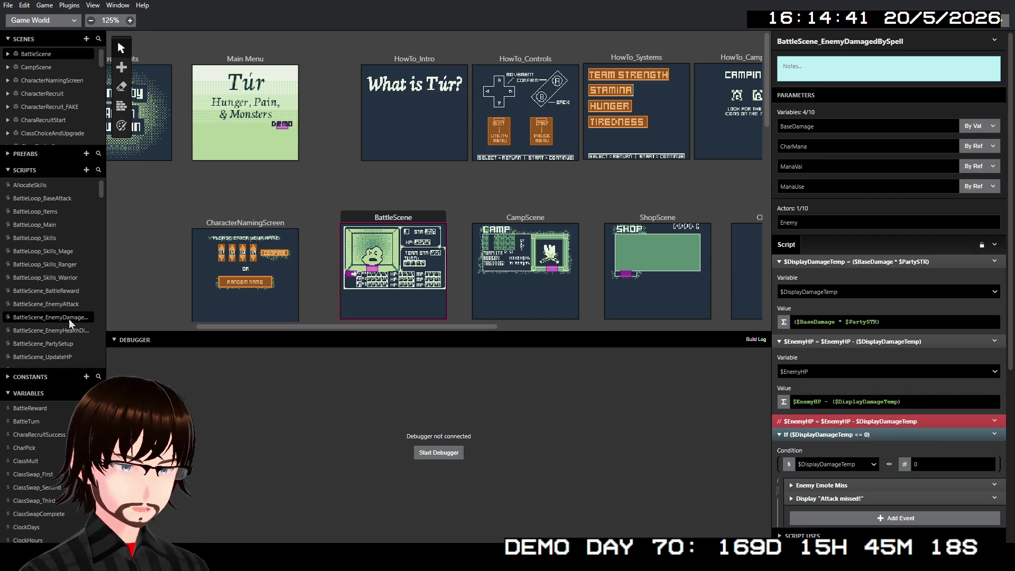
pyautogui.scroll(-3, 921, 233)
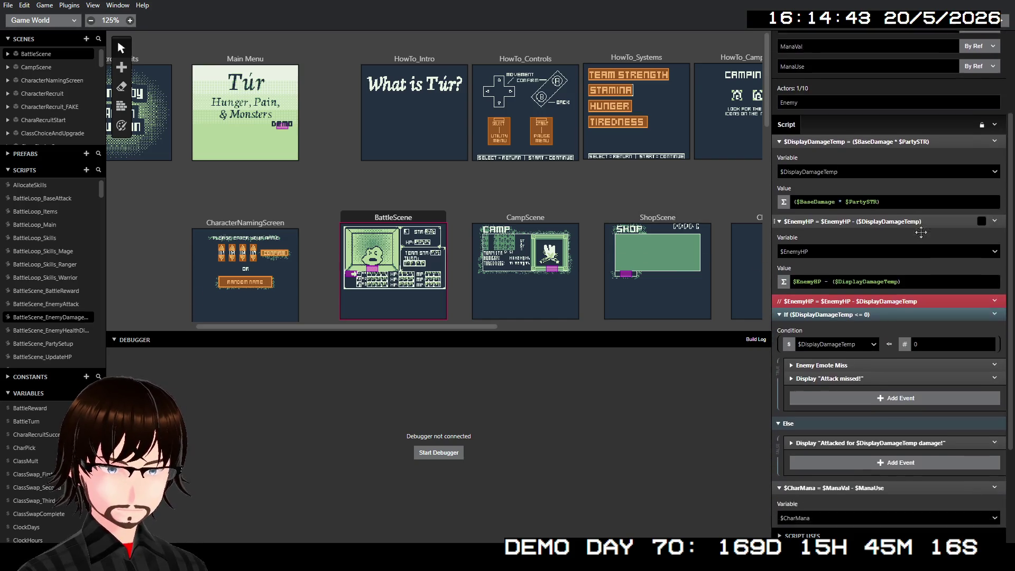
pyautogui.scroll(-1, 921, 233)
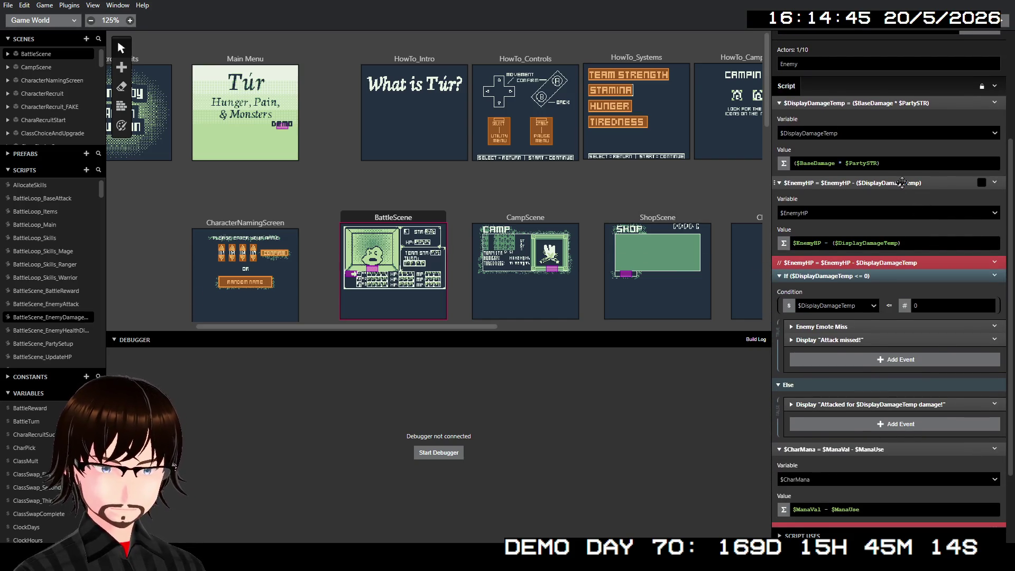
pyautogui.click(903, 182)
pyautogui.click(900, 131)
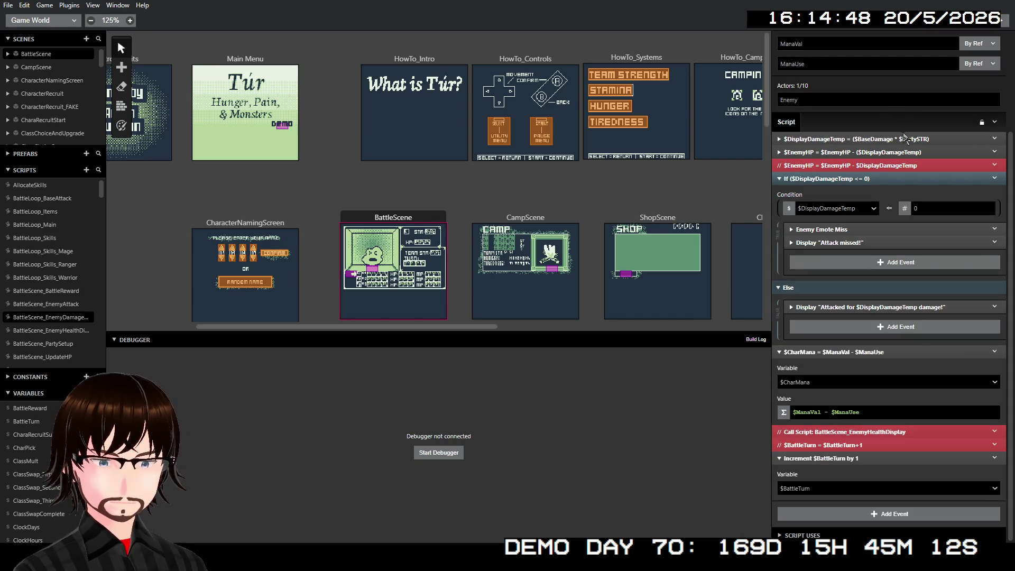
pyautogui.moveTo(901, 140); pyautogui.dragTo(899, 147)
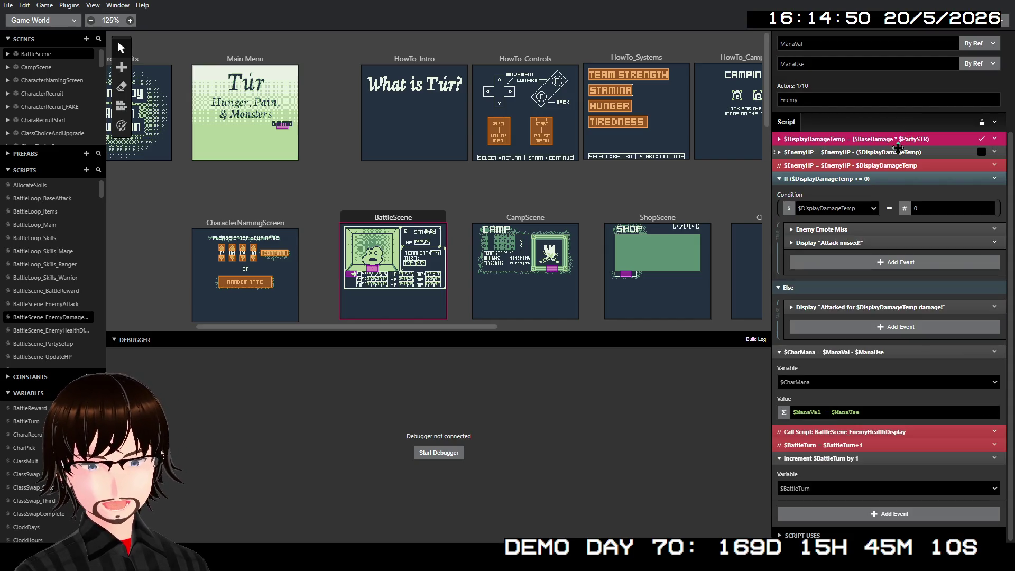
pyautogui.keyDown('shift'); pyautogui.click(896, 152); pyautogui.keyUp('shift')
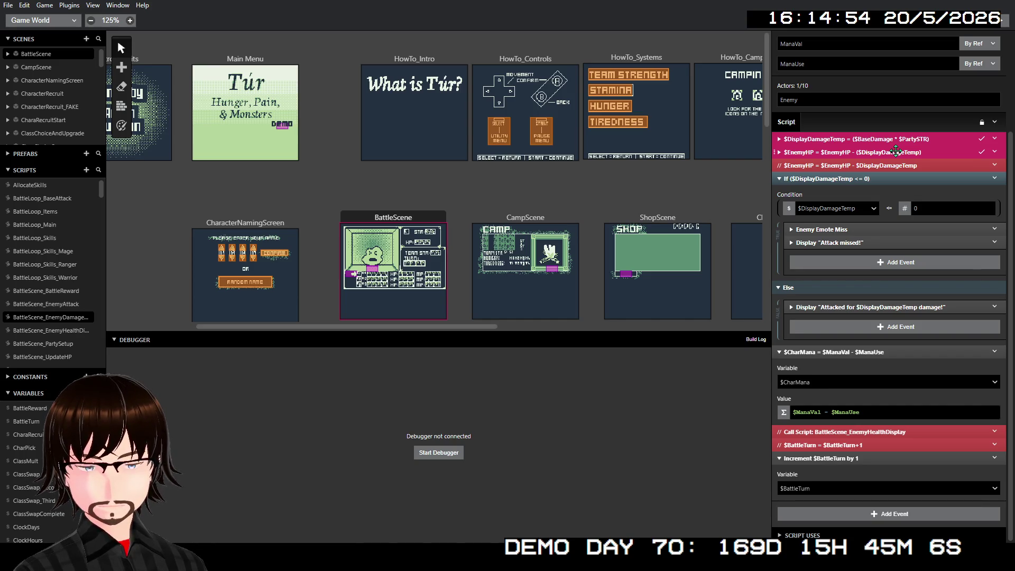
pyautogui.click(889, 141)
pyautogui.click(886, 103)
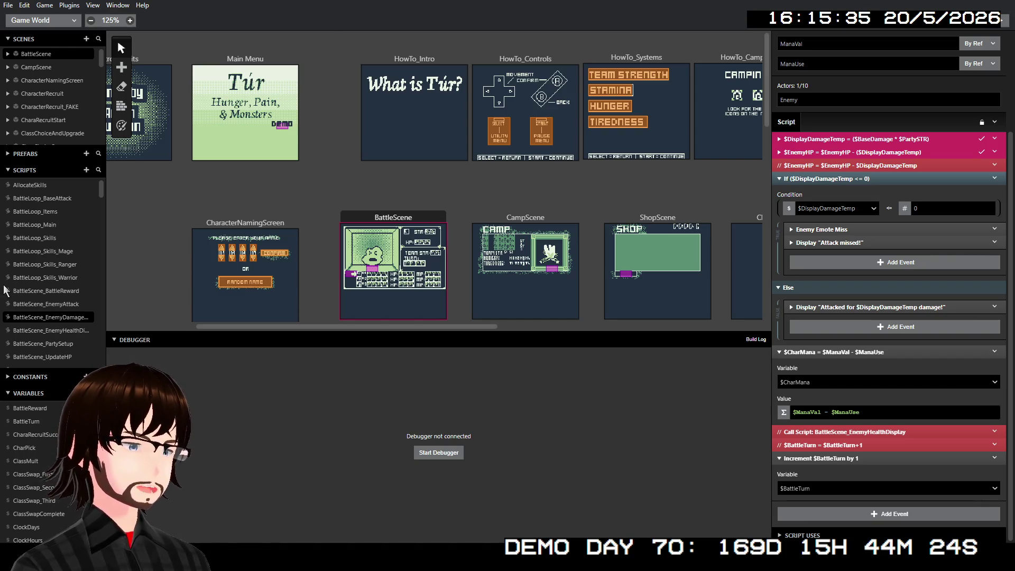
pyautogui.click(38, 252)
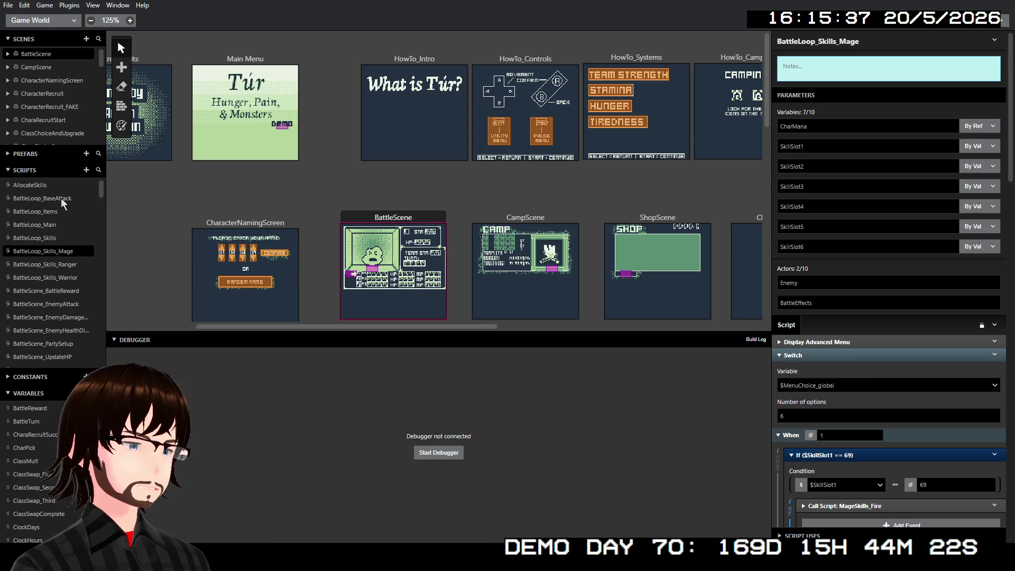
# - Check BattleScene_EnemyDamagedBySpell, then return to the BattleLoop_BaseAttack script
pyautogui.scroll(-1, 62, 212)
pyautogui.scroll(1, 66, 222)
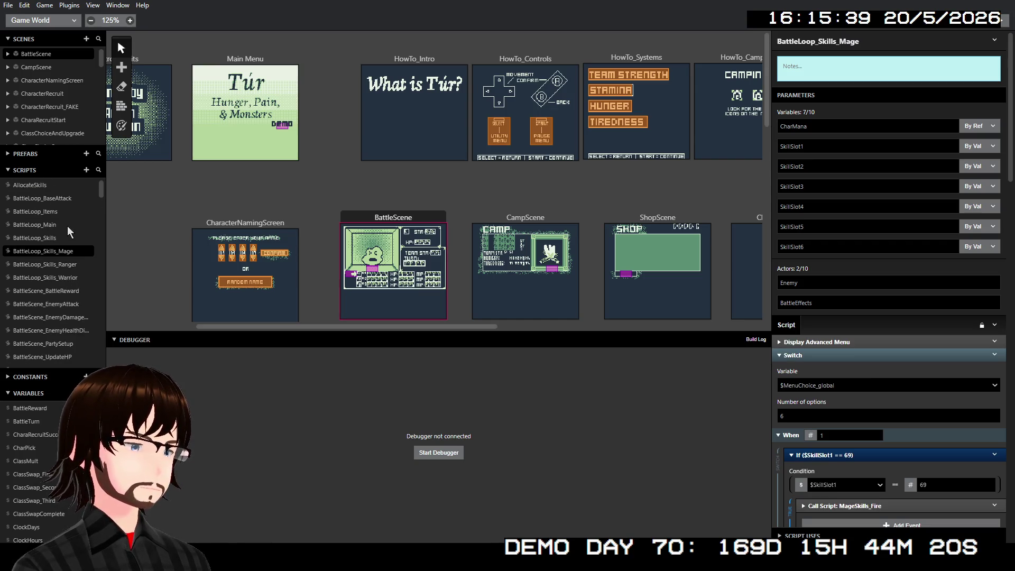
pyautogui.click(81, 318)
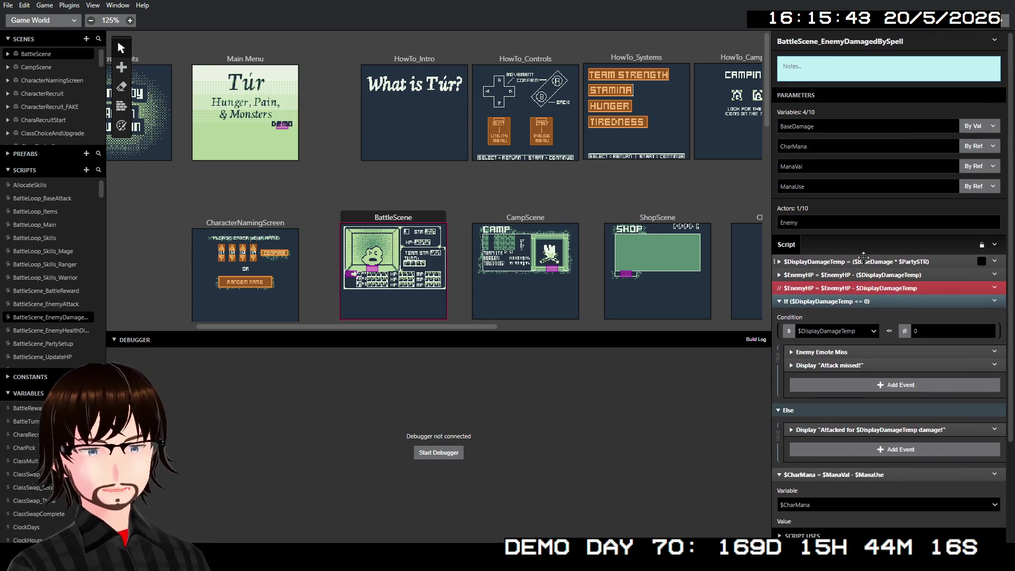
pyautogui.click(55, 197)
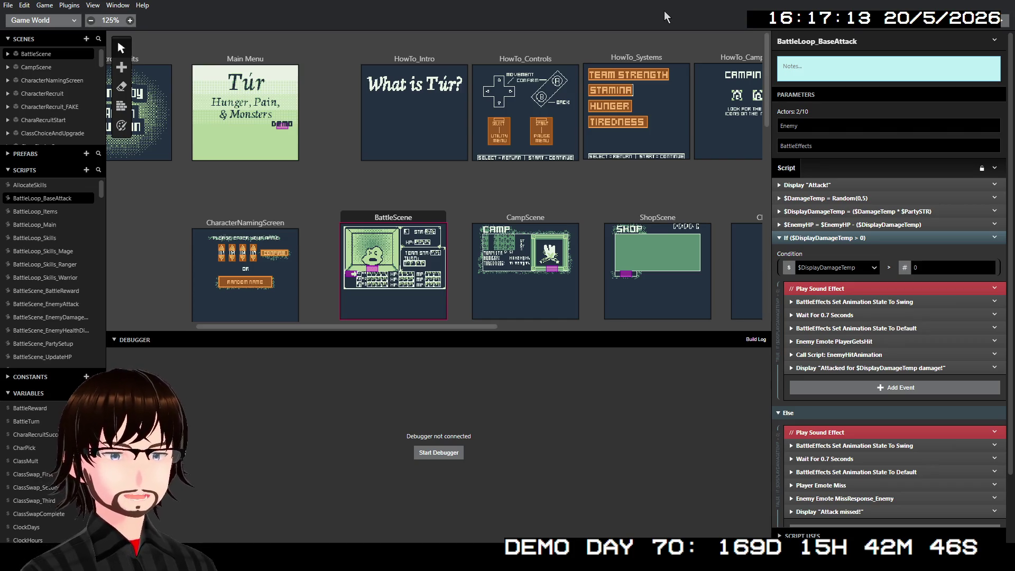
# - Expand and collapse BattleLoop_BaseAttack's Enemy Emote PlayerGetsHit event to review the hit branch
pyautogui.scroll(-1, 869, 268)
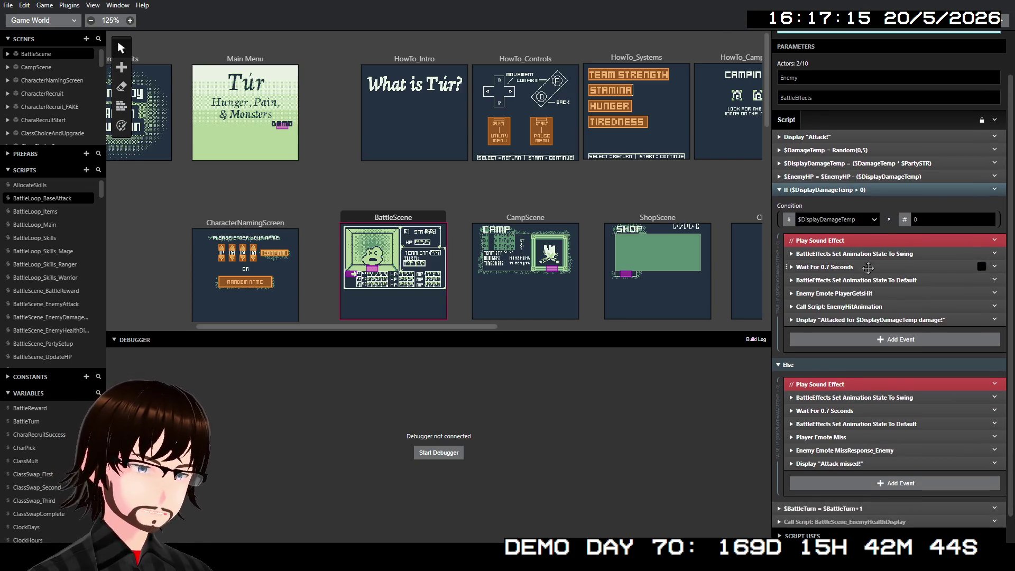
pyautogui.scroll(-1, 908, 260)
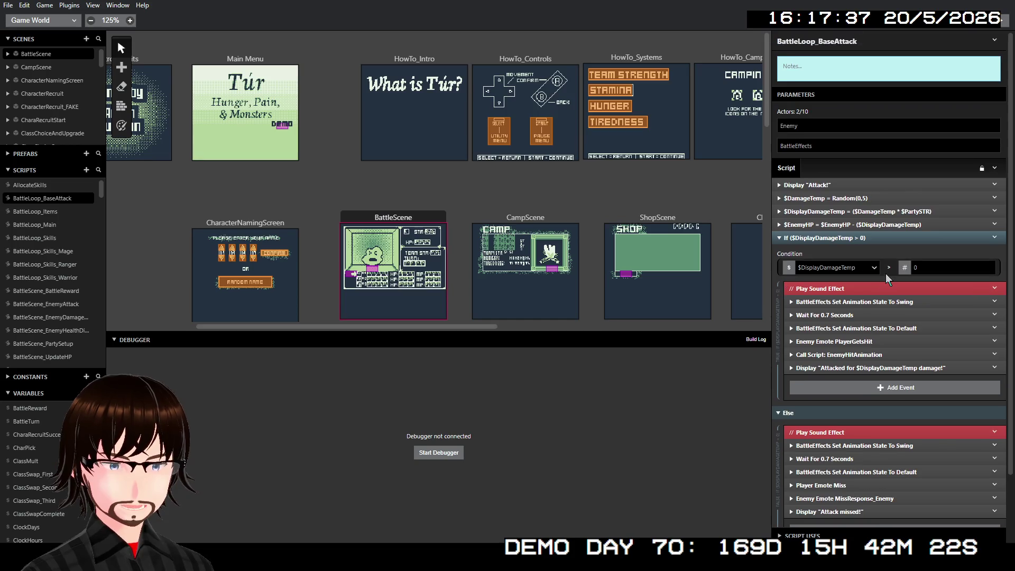
pyautogui.click(868, 267)
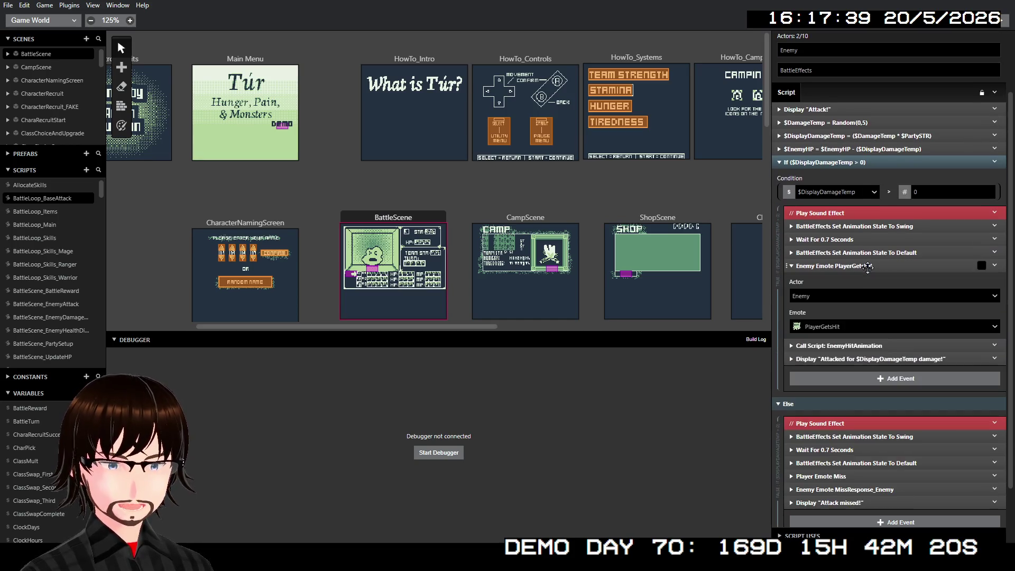
pyautogui.click(868, 266)
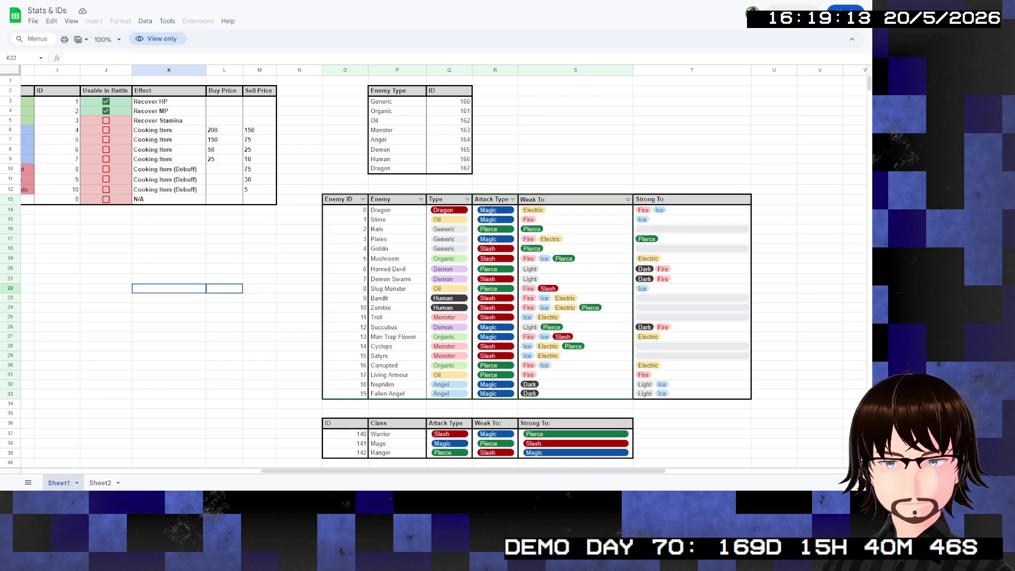
pyautogui.moveTo(338, 199)
pyautogui.mouseDown()
pyautogui.moveTo(455, 296)
pyautogui.moveTo(730, 412)
pyautogui.moveTo(751, 397)
pyautogui.moveTo(777, 404)
pyautogui.moveTo(634, 349)
pyautogui.moveTo(688, 408)
pyautogui.moveTo(576, 327)
pyautogui.moveTo(688, 394)
pyautogui.moveTo(688, 405)
pyautogui.moveTo(275, 339)
pyautogui.moveTo(688, 394)
pyautogui.mouseUp()
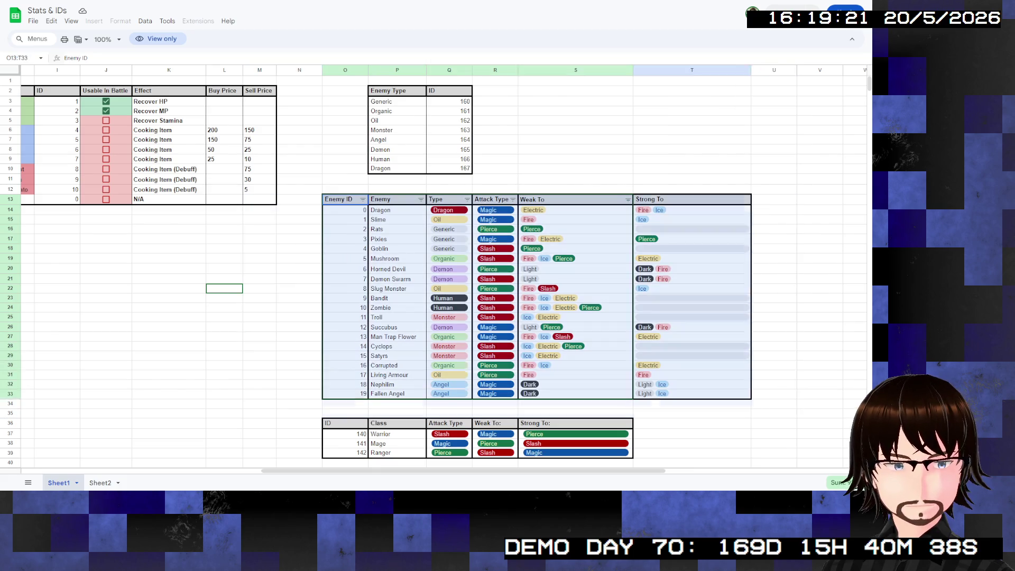
pyautogui.click(169, 307)
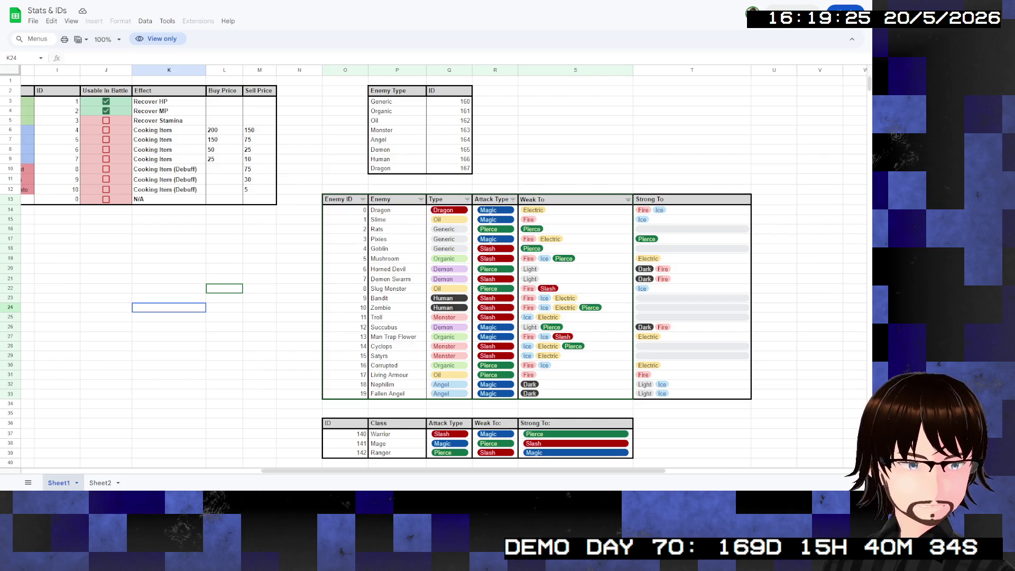
pyautogui.scroll(-1, 433, 270)
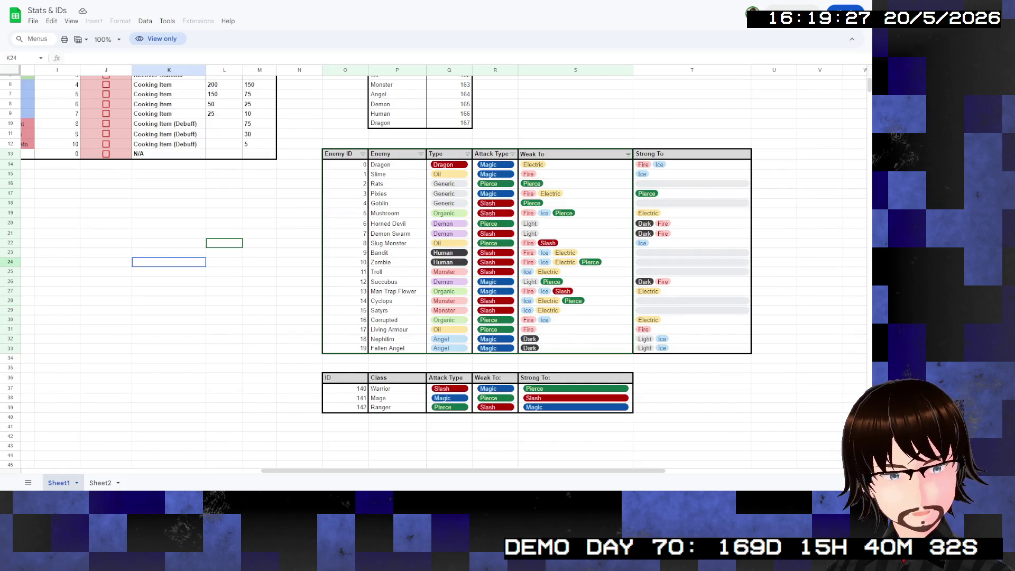